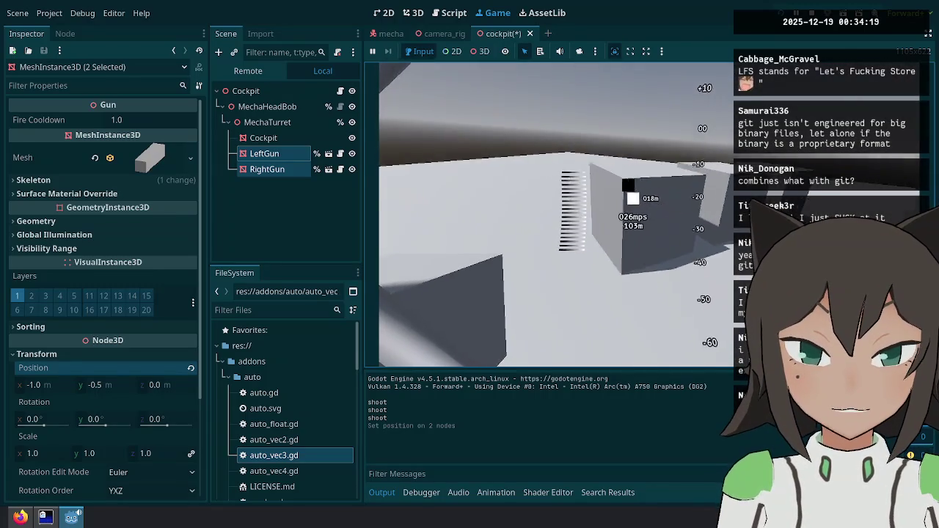
- Pause the running cockpit game to free the mouse
{"action": "key", "text": "Escape"}
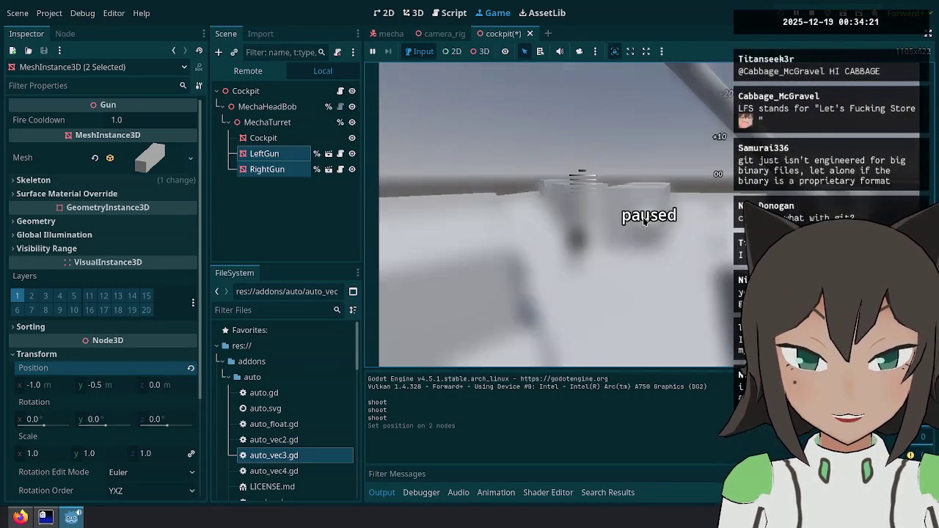
- Check the Twitch stream manager, then return to Godot and resume the cockpit game
{"action": "left_click", "coordinate": [20, 518]}
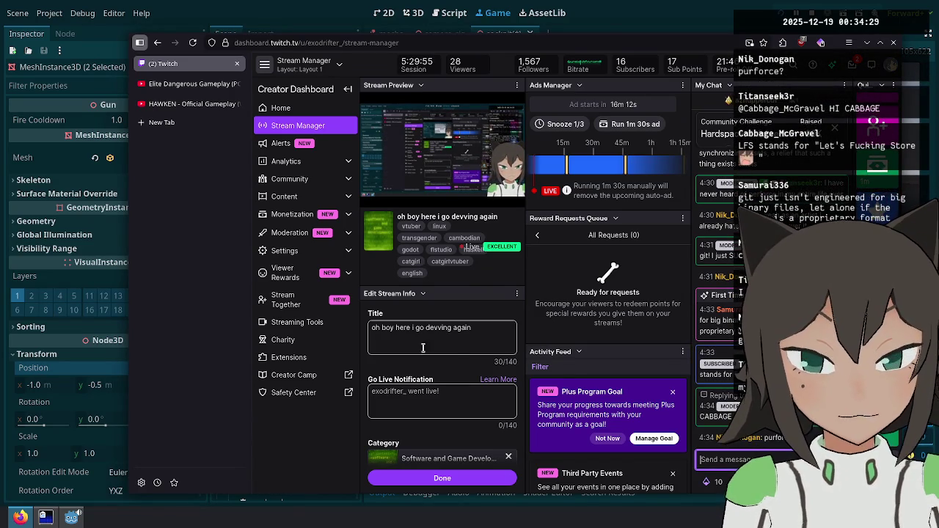
{"action": "left_click", "coordinate": [606, 5]}
{"action": "left_click", "coordinate": [680, 189]}
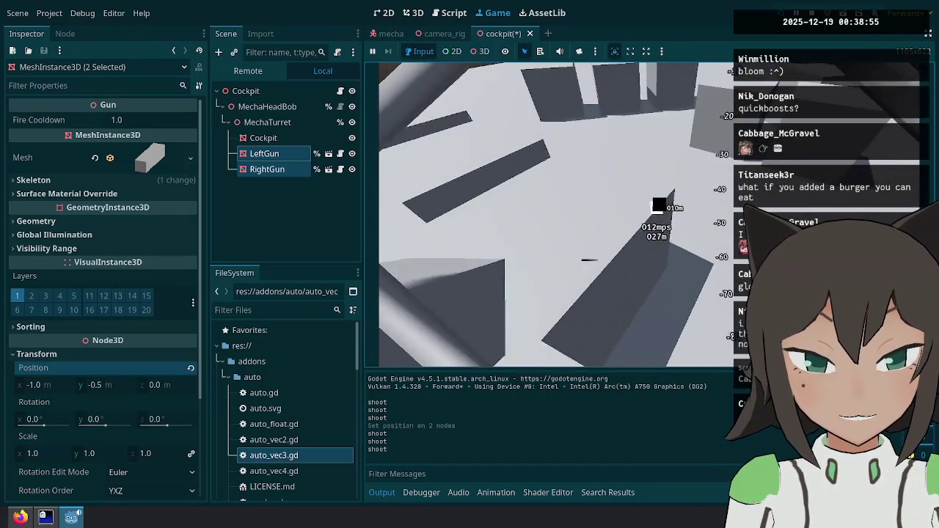
- Pause the game, save and close the open scenes including cockpit, and bring up the terminal
{"action": "key", "text": "Escape"}
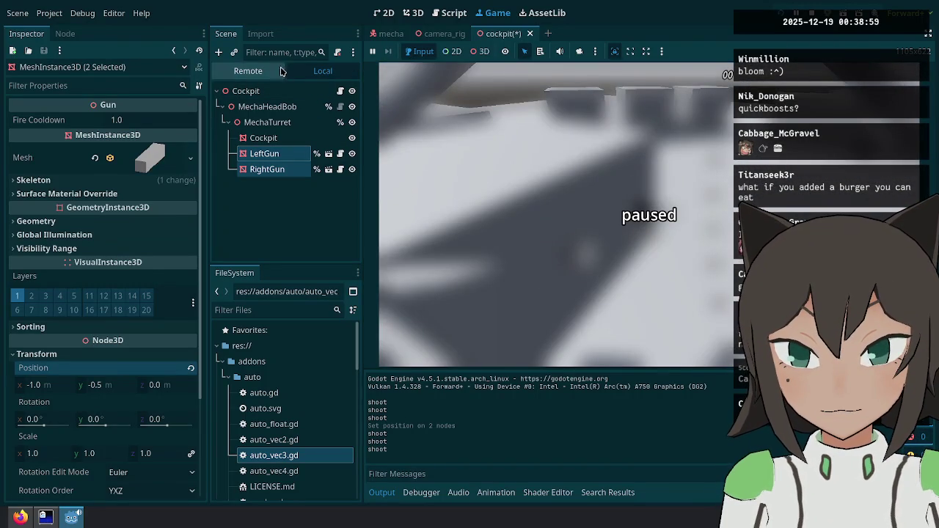
{"action": "left_click", "coordinate": [249, 71]}
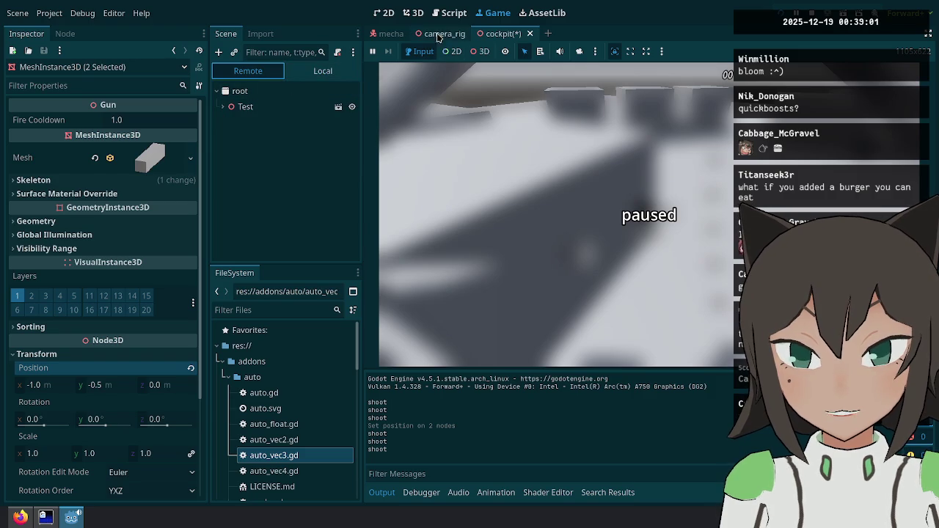
{"action": "middle_click", "coordinate": [389, 37]}
{"action": "middle_click", "coordinate": [389, 37]}
{"action": "middle_click", "coordinate": [388, 37]}
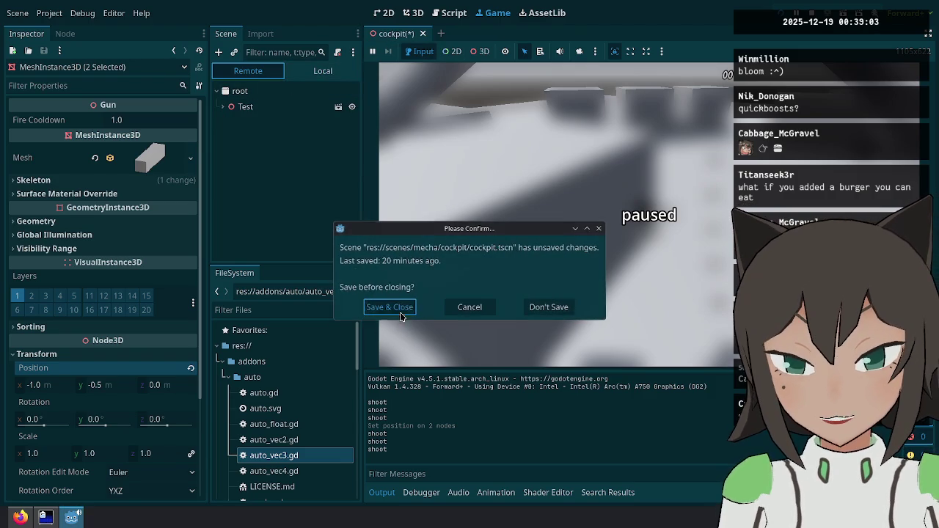
{"action": "left_click", "coordinate": [400, 312]}
{"action": "left_click", "coordinate": [46, 517]}
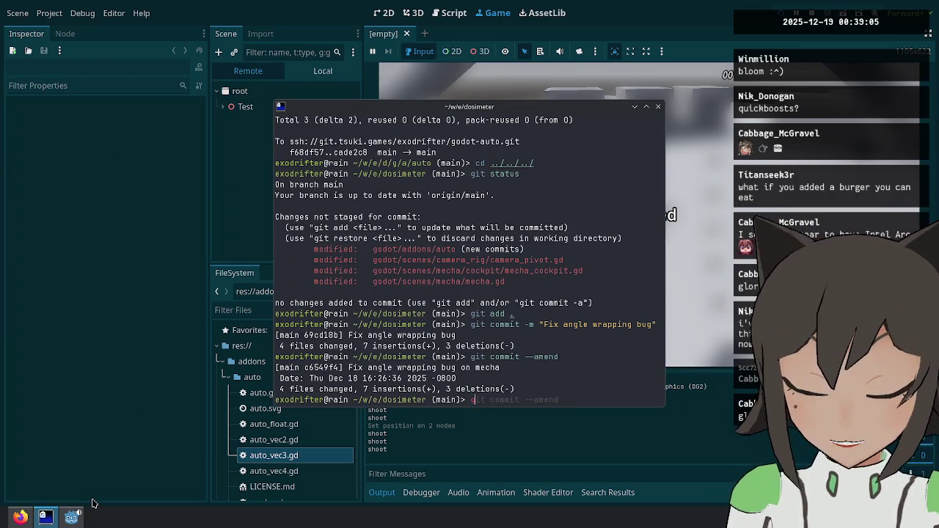
- Run git status and git diff, showing cockpit.tscn's guns lowered from 0.5 to -0.5
{"action": "type", "text": "git status"}
{"action": "key", "text": "Return"}
{"action": "type", "text": "git diff"}
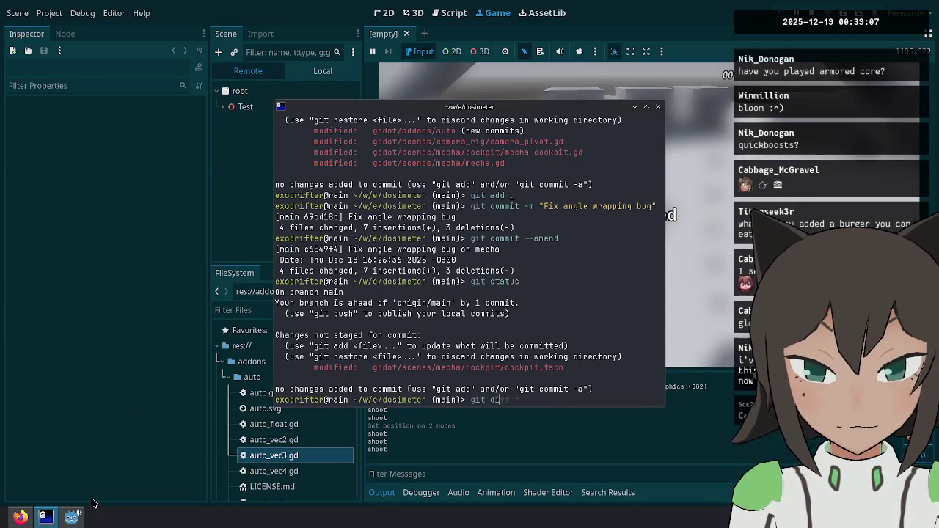
{"action": "key", "text": "Return"}
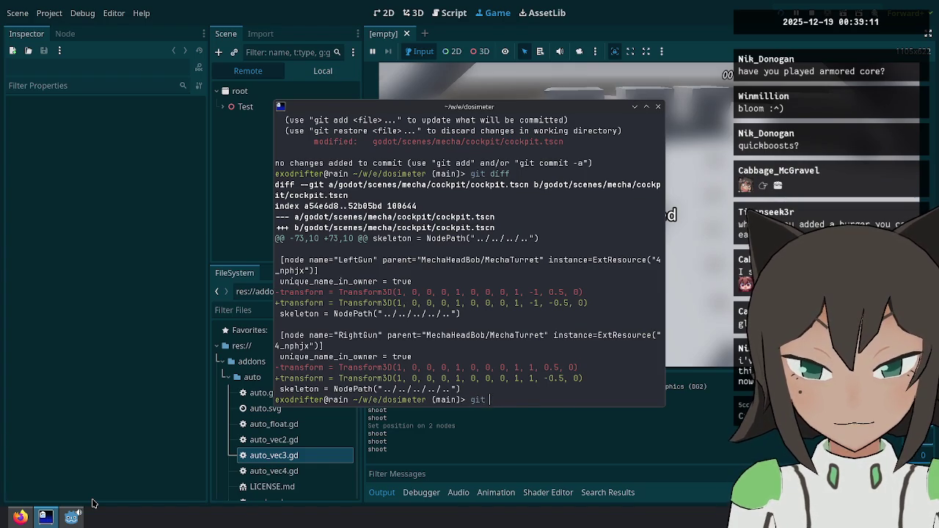
- Discard the uncommitted changes with git restore . and return to Godot
{"action": "type", "text": "restore ."}
{"action": "key", "text": "Return"}
{"action": "left_click", "coordinate": [550, 95]}
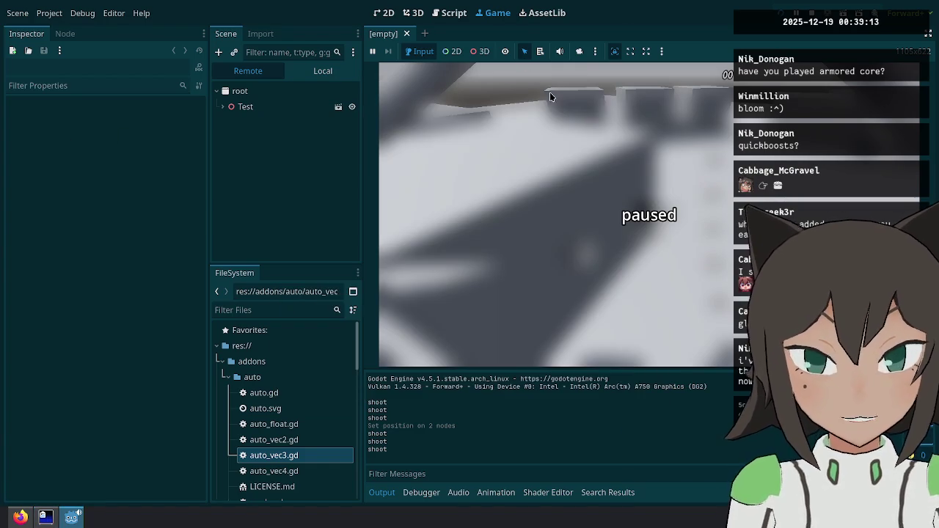
- Restart then stop the game, open test.tscn and select its WorldEnvironment node
{"action": "left_click", "coordinate": [779, 12]}
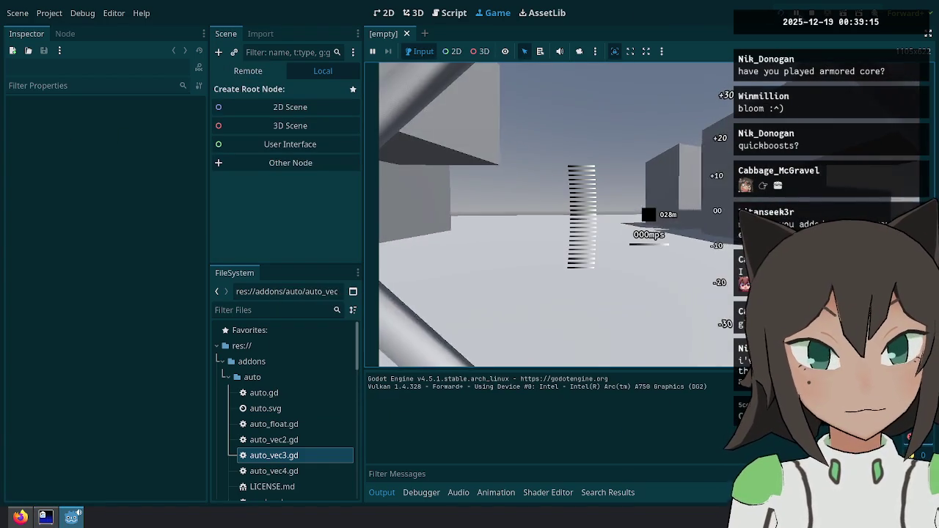
{"action": "left_click", "coordinate": [811, 7]}
{"action": "scroll", "coordinate": [264, 448], "scroll_direction": "down", "scroll_amount": 10}
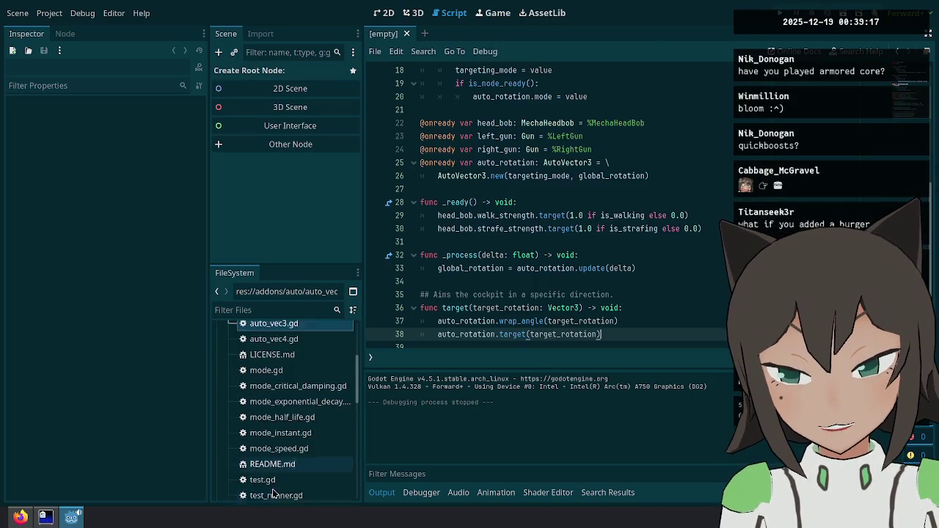
{"action": "scroll", "coordinate": [284, 469], "scroll_direction": "down", "scroll_amount": 4}
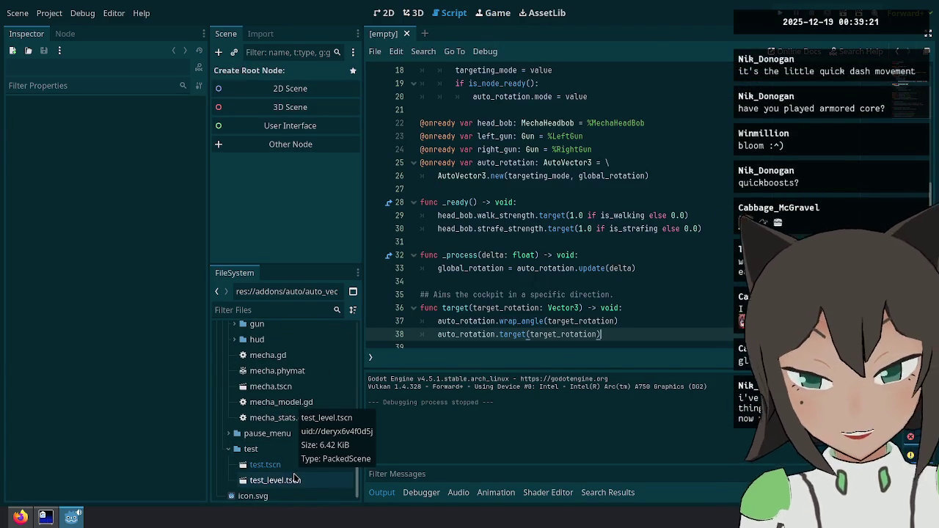
{"action": "double_click", "coordinate": [306, 465]}
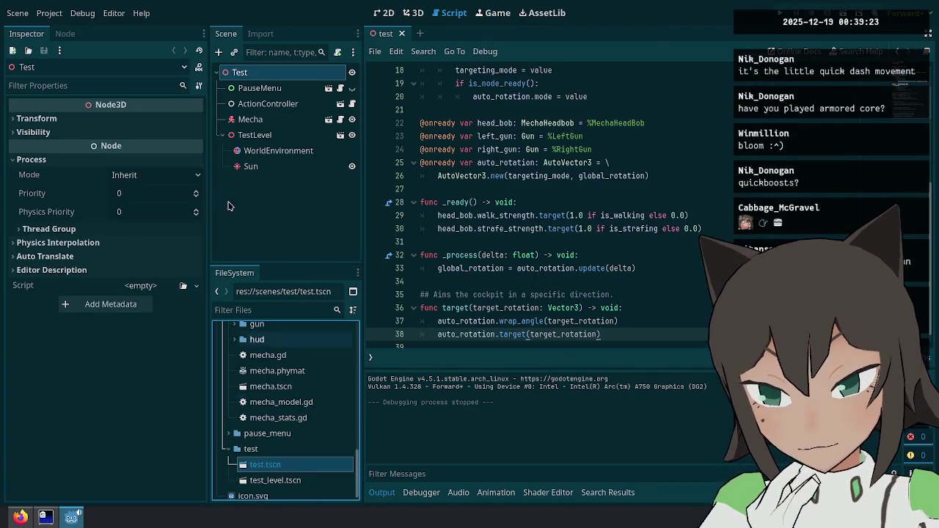
{"action": "left_click", "coordinate": [280, 149]}
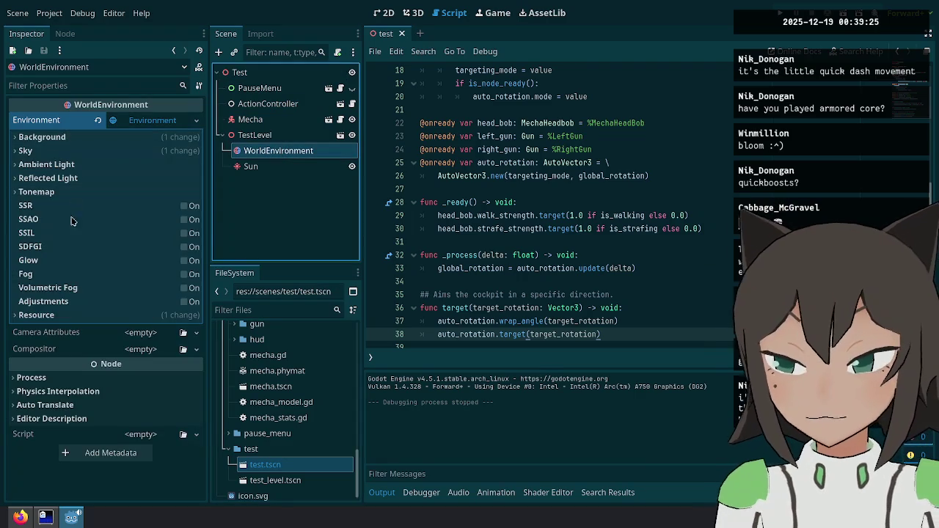
- Enable Glow, run the test scene, and raise glow intensity from 0.8 to 2.2
{"action": "left_click", "coordinate": [180, 260]}
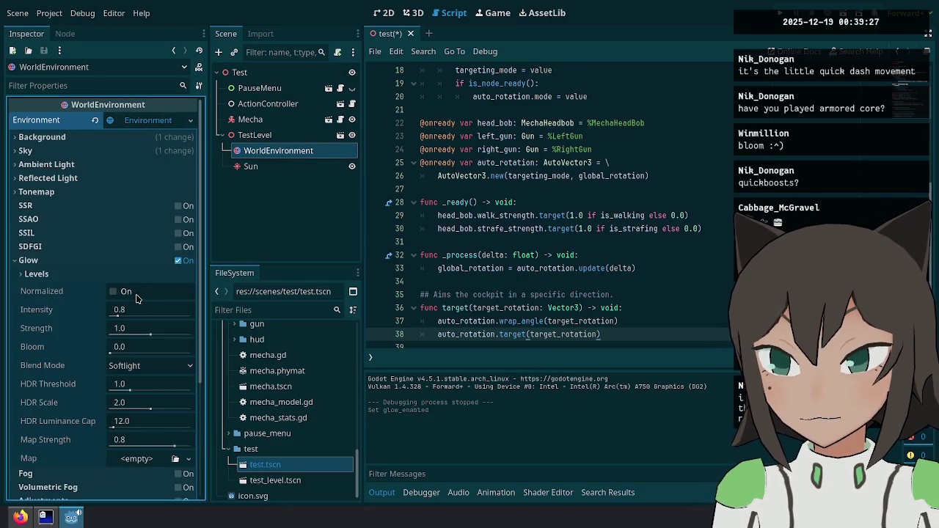
{"action": "key", "text": "F6"}
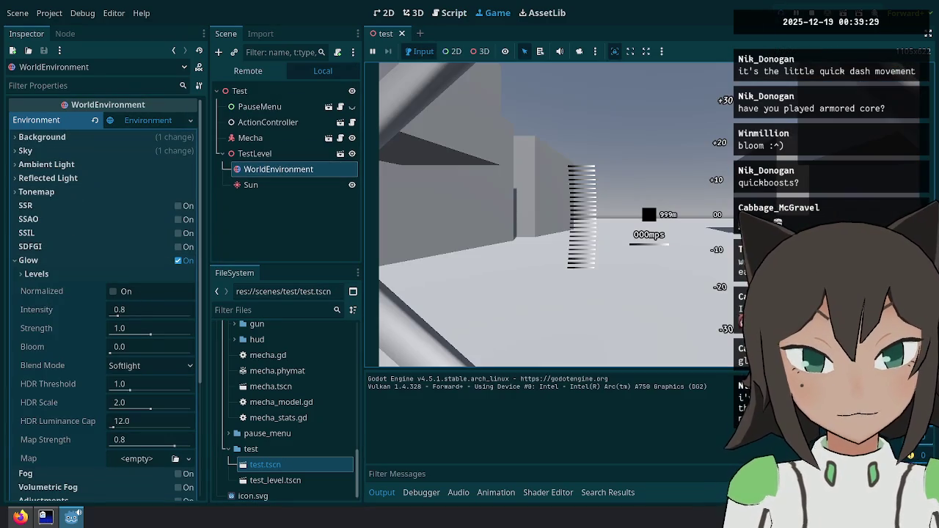
{"action": "key", "text": "Escape"}
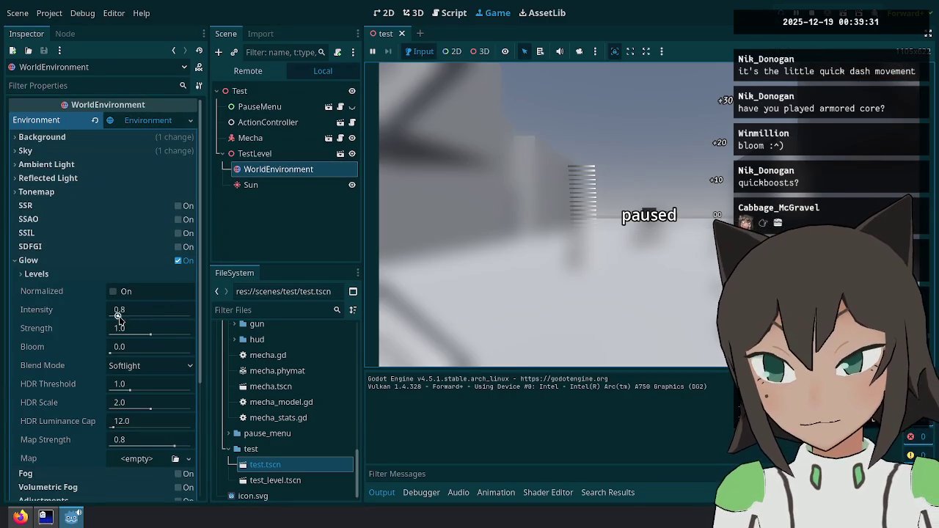
{"action": "left_click_drag", "start_coordinate": [119, 315], "coordinate": [138, 315]}
{"action": "left_click", "coordinate": [543, 210]}
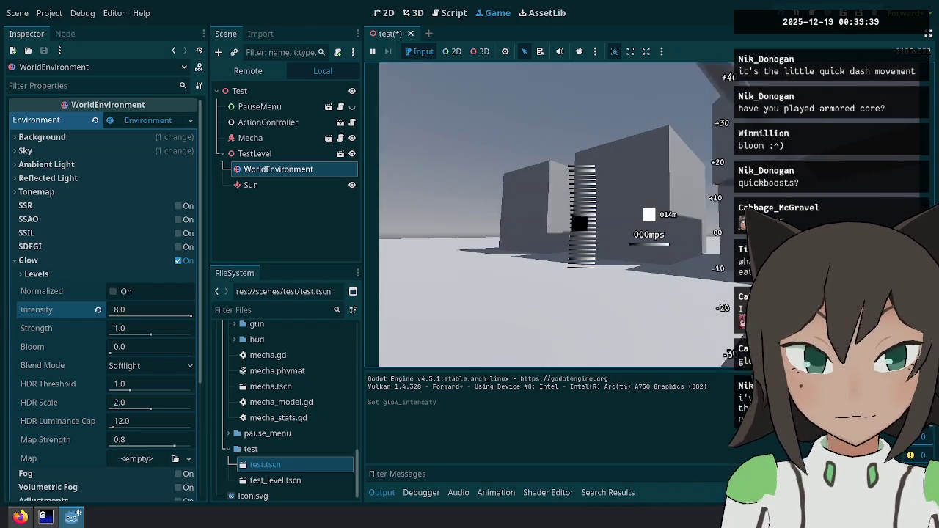
- Raise the Sun light's energy to 4.482
{"action": "key", "text": "Escape"}
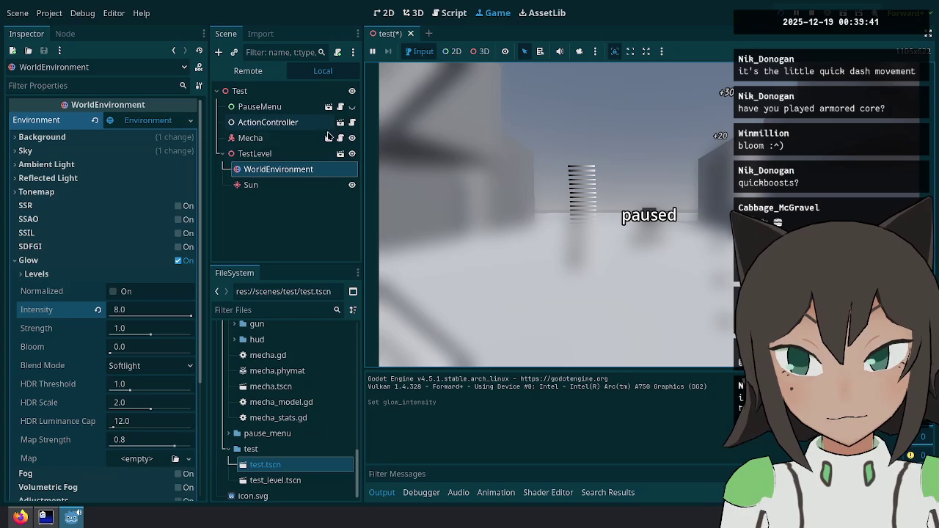
{"action": "left_click", "coordinate": [248, 189]}
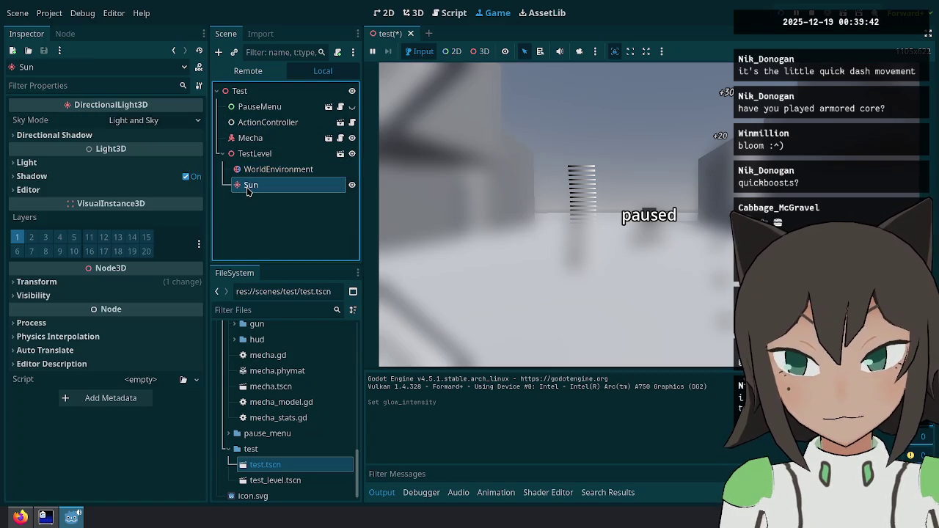
{"action": "left_click", "coordinate": [58, 162]}
{"action": "left_click_drag", "start_coordinate": [114, 198], "coordinate": [147, 198]}
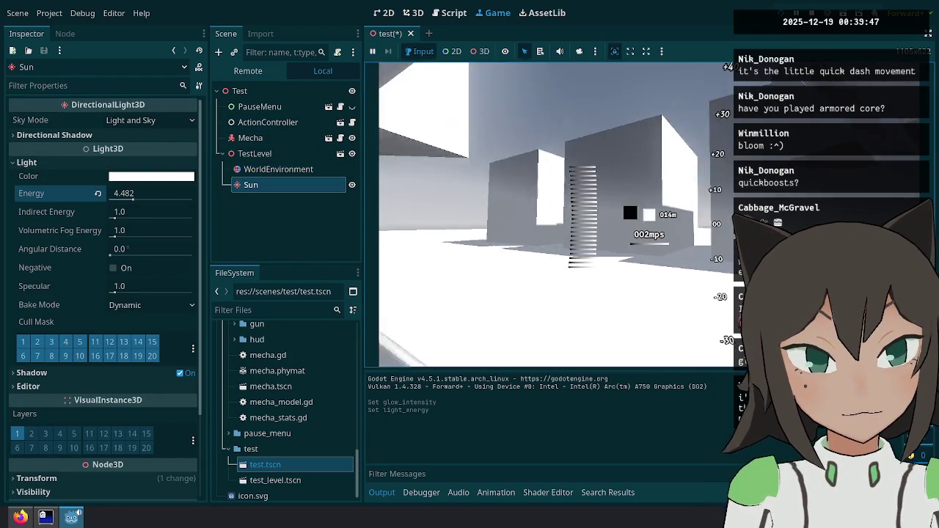
- Revert the WorldEnvironment glow intensity to 0.8 and fire the mecha's gun in the running game
{"action": "key", "text": "Escape"}
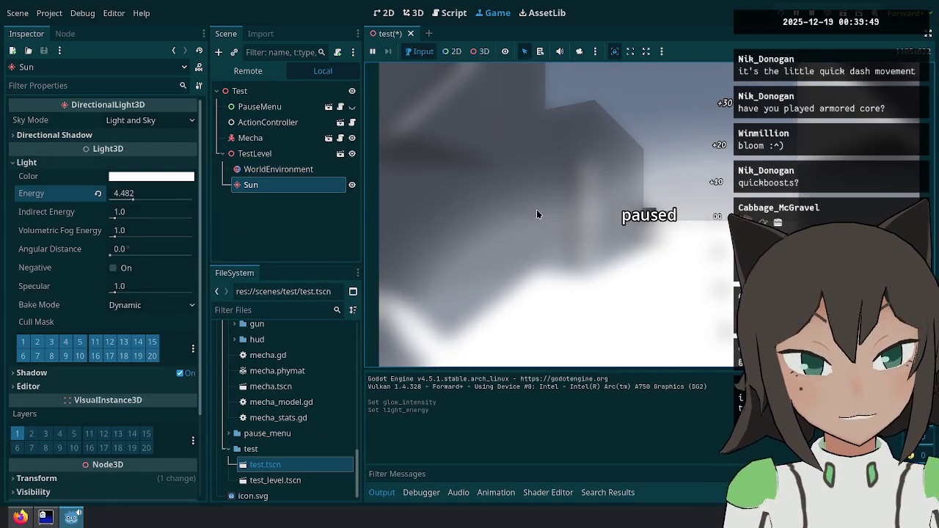
{"action": "left_click", "coordinate": [255, 170]}
{"action": "left_click", "coordinate": [97, 309]}
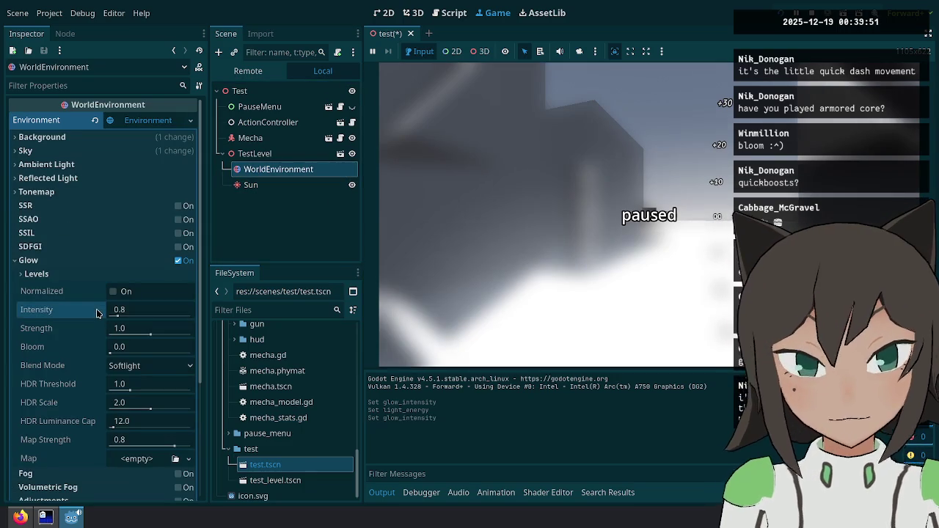
{"action": "left_click", "coordinate": [610, 229]}
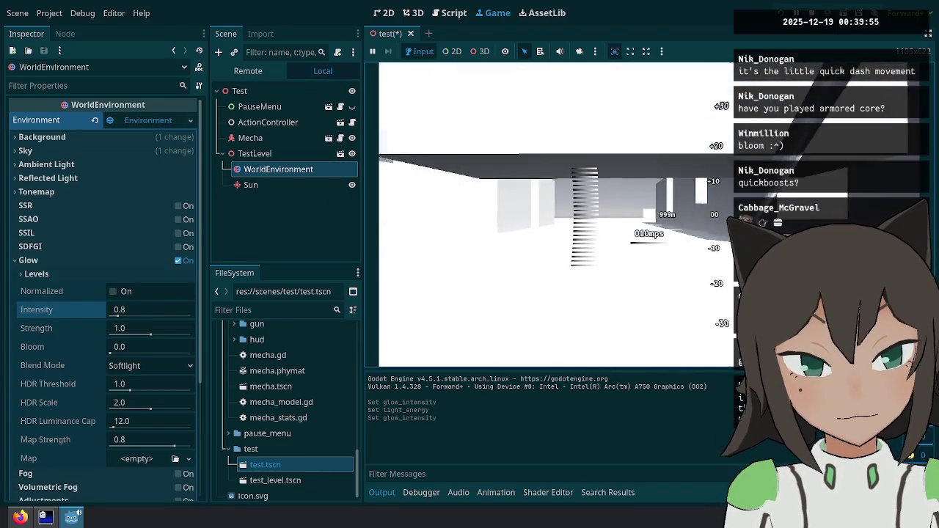
{"action": "left_click", "coordinate": [649, 214]}
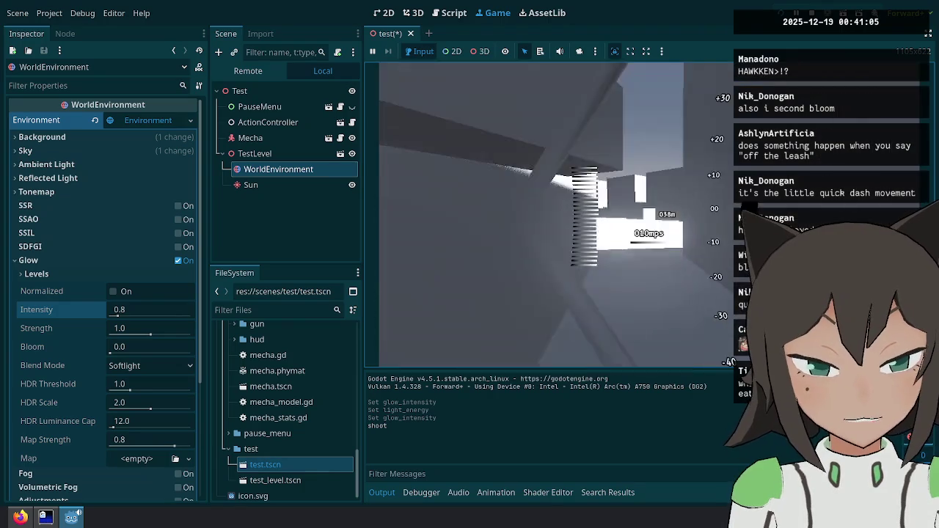
{"action": "key", "text": "Escape"}
{"action": "left_click", "coordinate": [45, 517]}
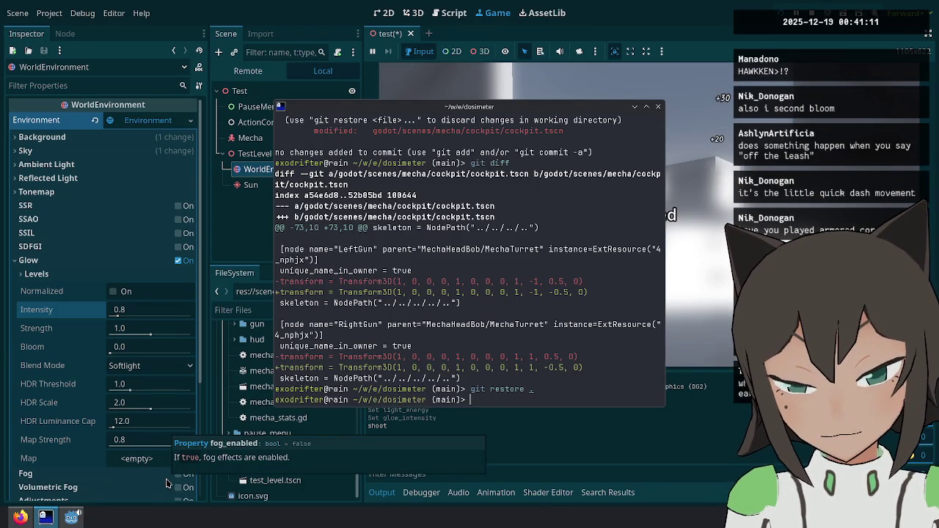
- Run git status, discard test.tscn's changes with git restore ., and exit the terminal
{"action": "type", "text": "git status"}
{"action": "key", "text": "Return"}
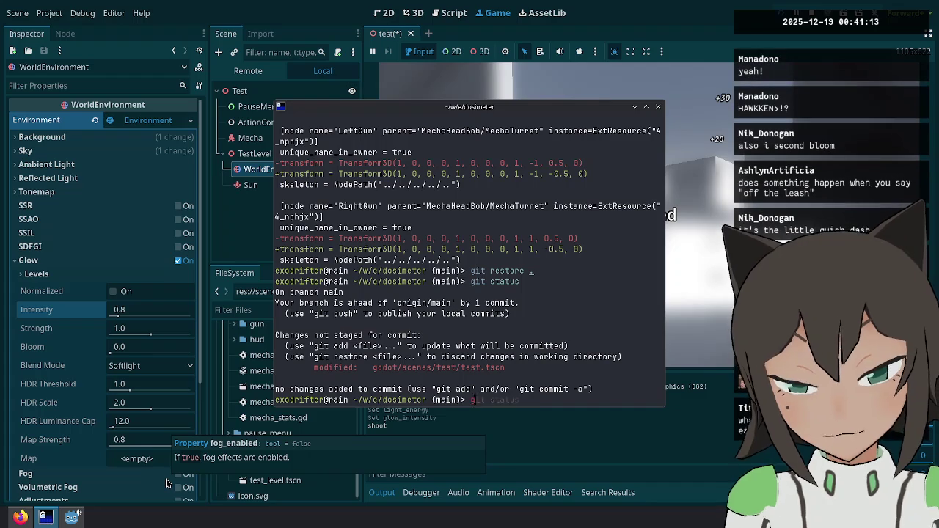
{"action": "type", "text": "."}
{"action": "key", "text": "Return"}
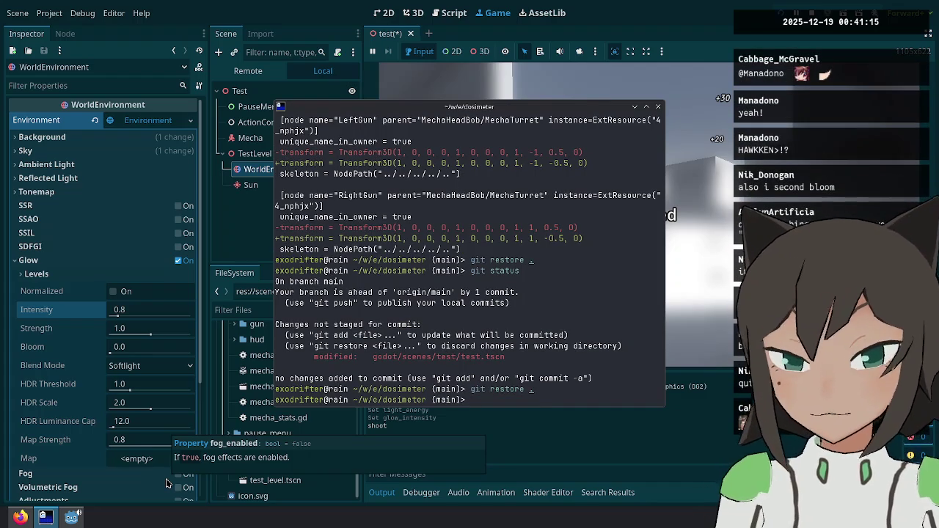
{"action": "type", "text": "xit"}
{"action": "key", "text": "Return"}
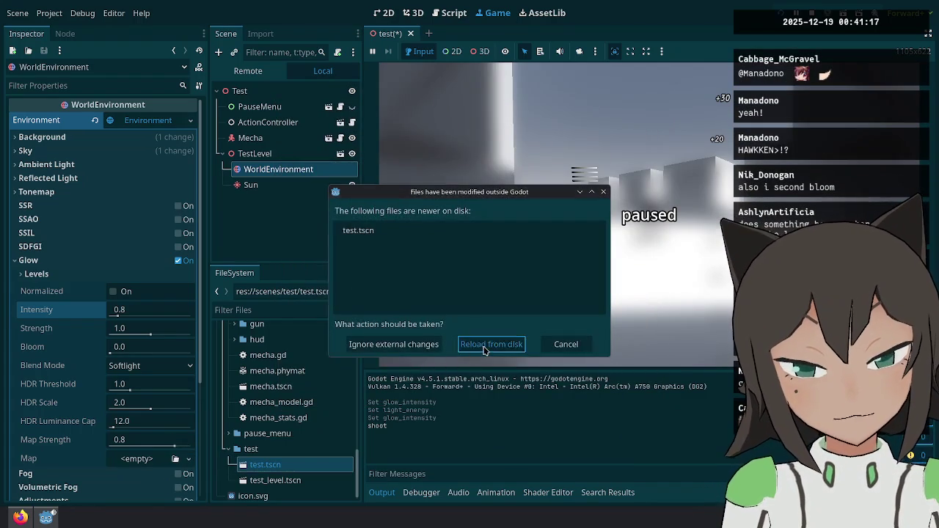
- Reload test.tscn from disk, then close Godot with Stop & Quit
{"action": "left_click", "coordinate": [484, 344]}
{"action": "right_click", "coordinate": [48, 516]}
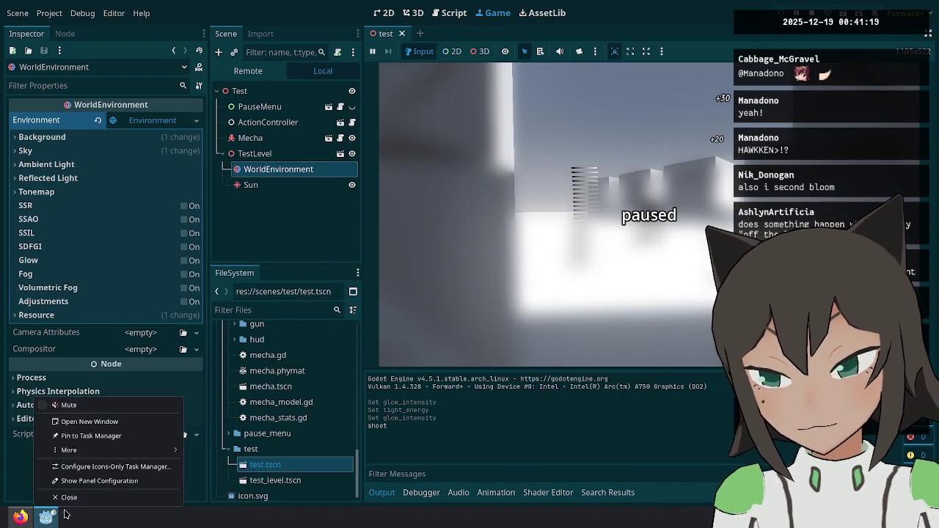
{"action": "left_click", "coordinate": [73, 502]}
{"action": "left_click", "coordinate": [444, 287]}
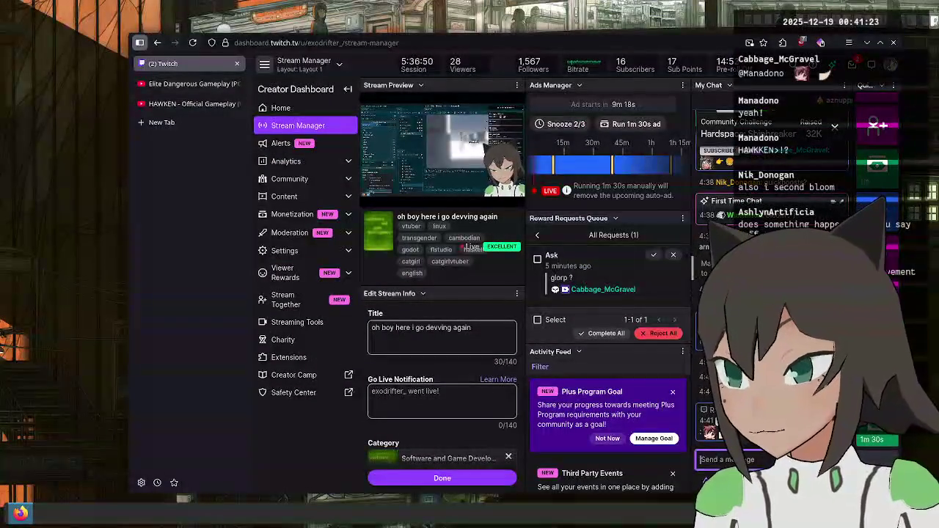
- Close the Elite Dangerous and HAWKEN tabs, clear the Ask reward request, and hide the window
{"action": "key", "text": "super+d"}
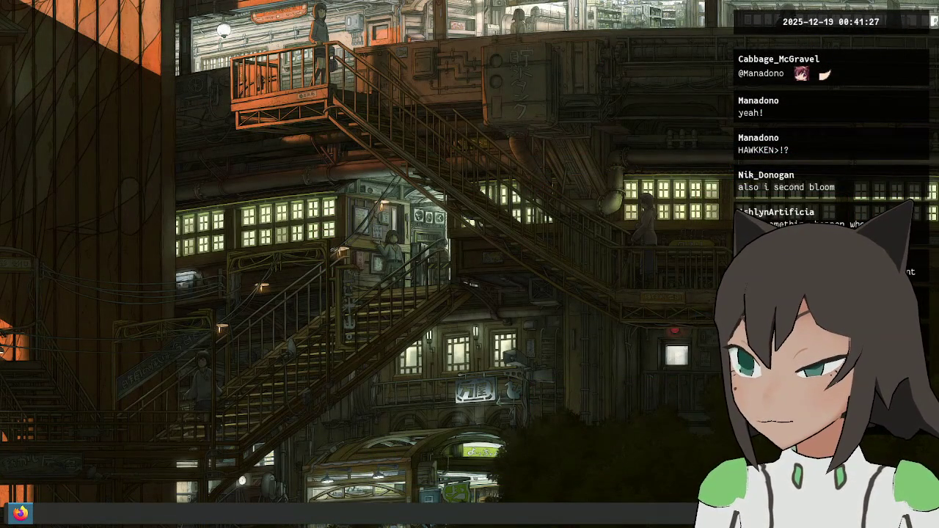
{"action": "key", "text": "super+d"}
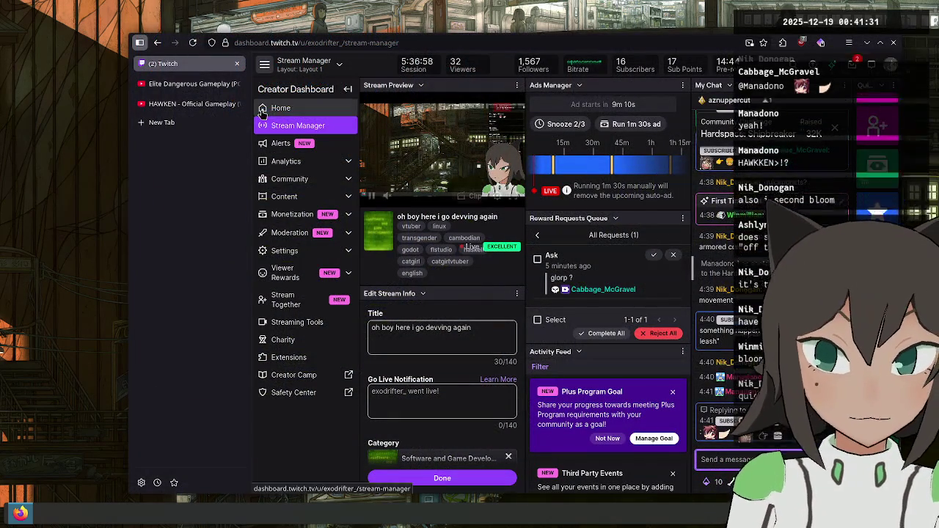
{"action": "middle_click", "coordinate": [193, 83]}
{"action": "middle_click", "coordinate": [192, 83]}
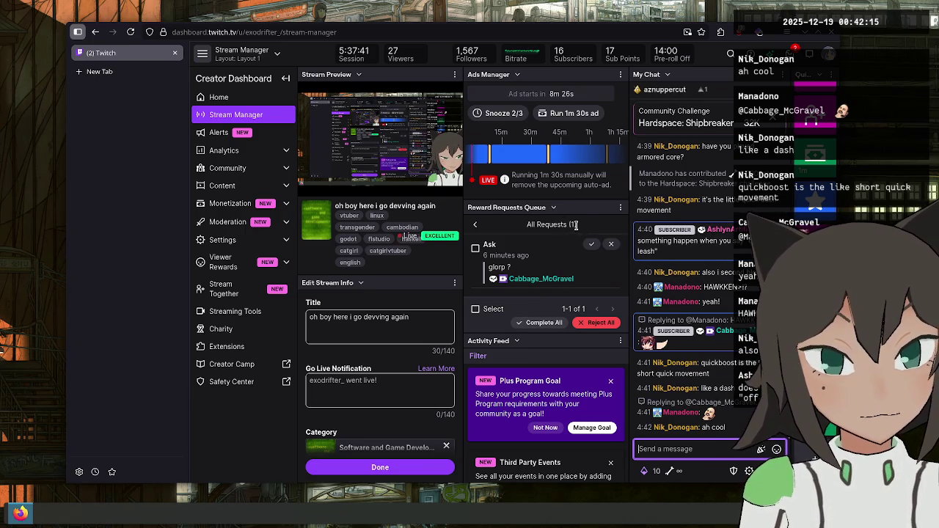
{"action": "left_click", "coordinate": [519, 322]}
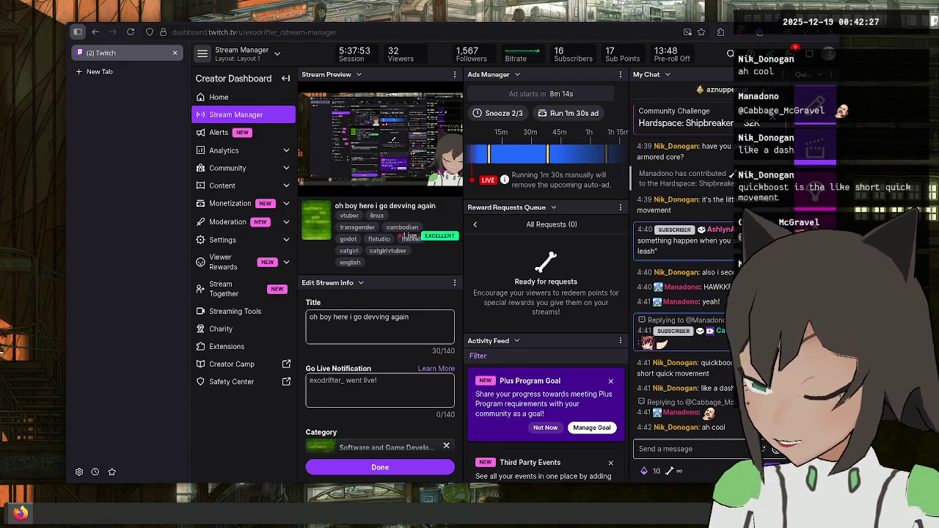
{"action": "key", "text": "super+d"}
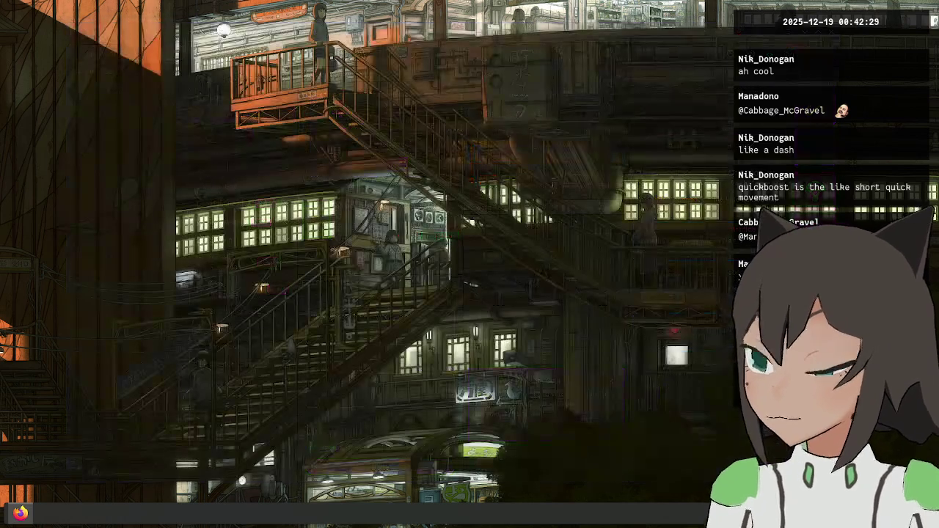
- Restore the Twitch Stream Manager window and open a new browser tab
{"action": "key", "text": "super+d"}
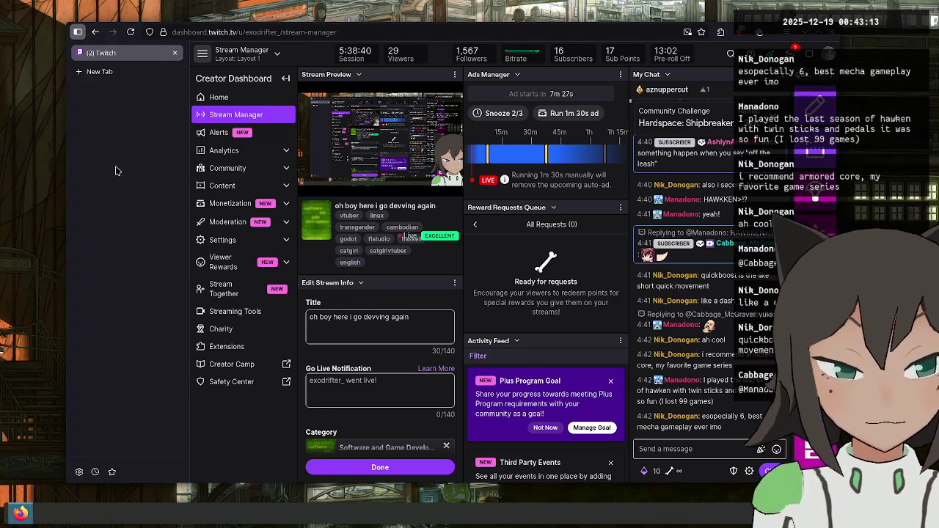
{"action": "key", "text": "ctrl+t"}
- Search for 'armored core 6' and set the Steam age-check birth year to 1993
{"action": "type", "text": "armored "}
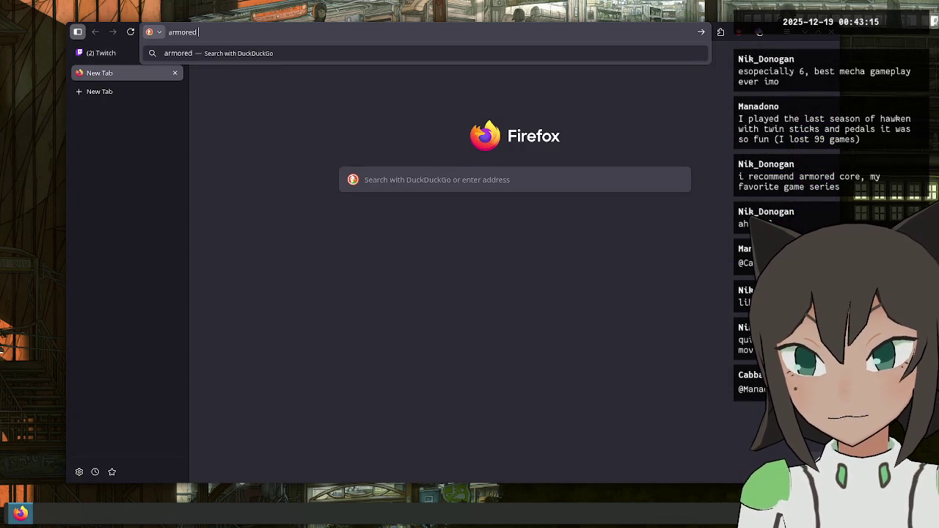
{"action": "type", "text": "core 6"}
{"action": "key", "text": "Return"}
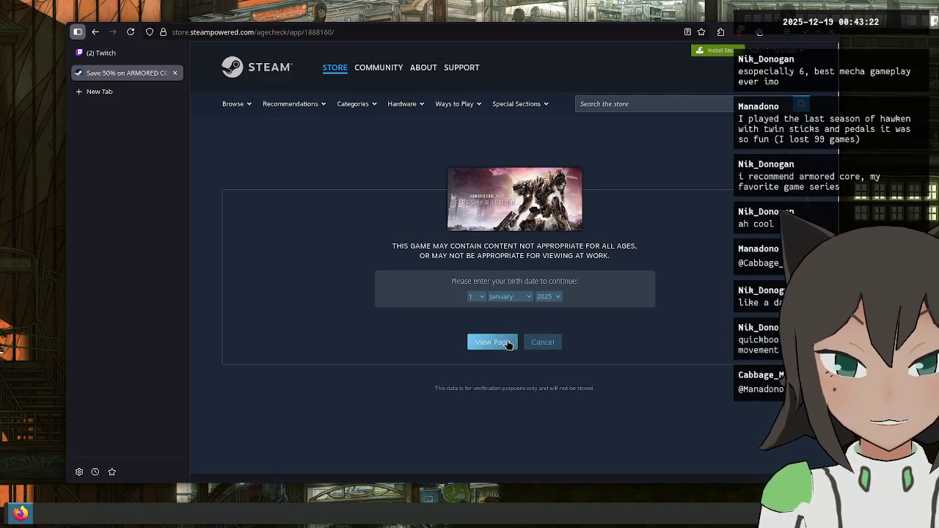
{"action": "left_click", "coordinate": [549, 297]}
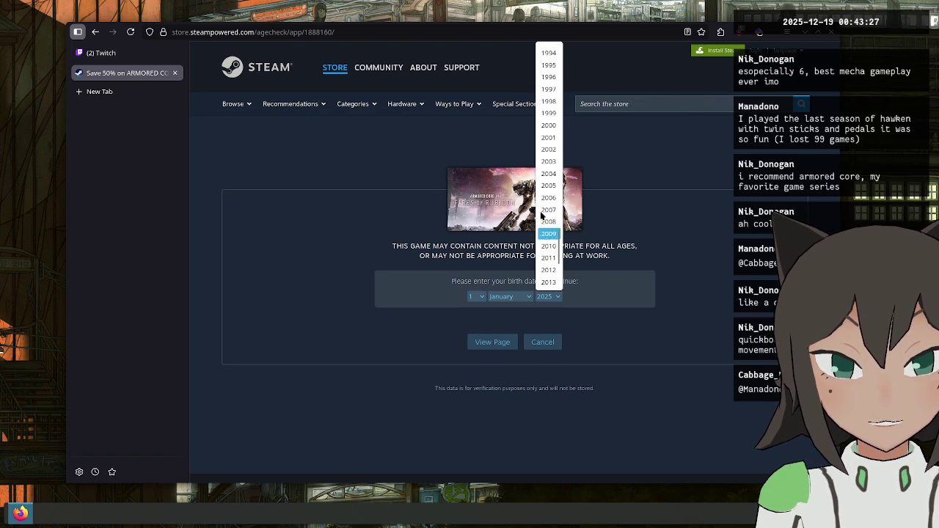
{"action": "left_click", "coordinate": [547, 113]}
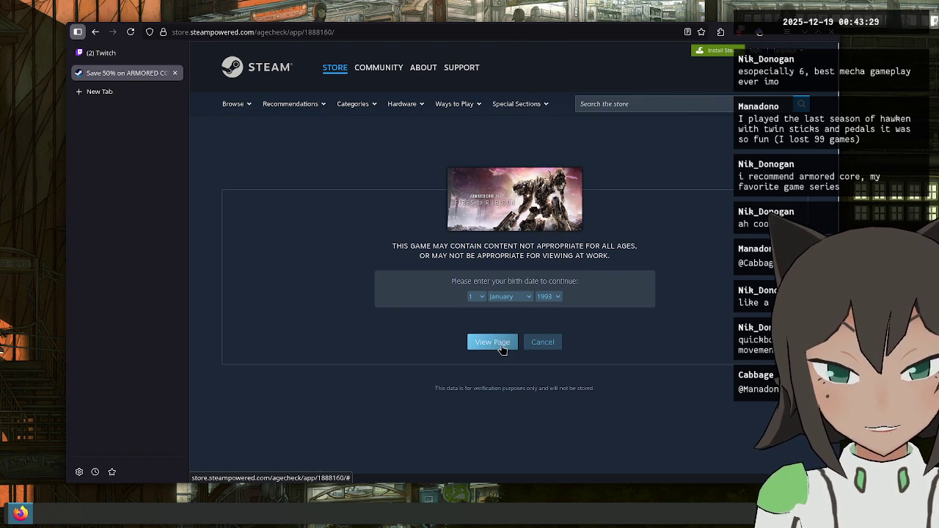
- Scroll down and browse the Armored Core VI screenshot gallery, including the explosion shot
{"action": "scroll", "coordinate": [644, 252], "scroll_direction": "down", "scroll_amount": 3}
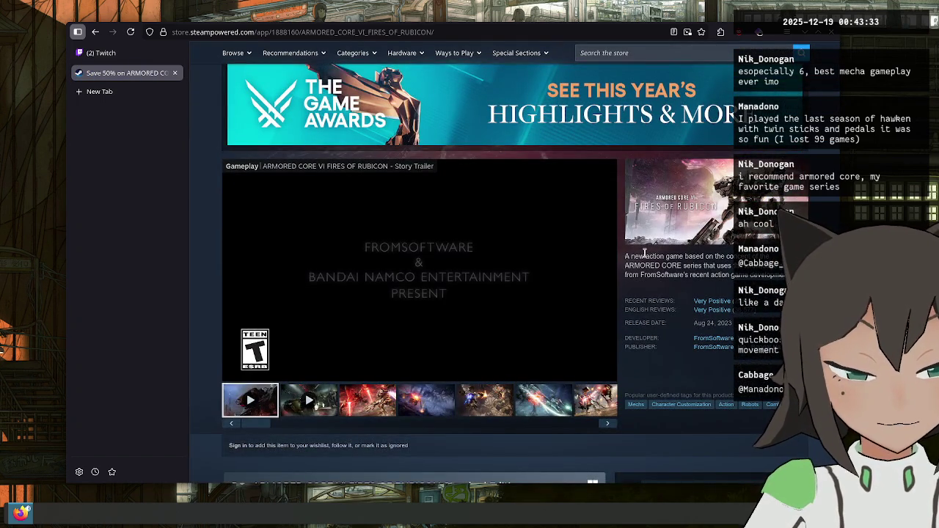
{"action": "scroll", "coordinate": [644, 251], "scroll_direction": "down", "scroll_amount": 1}
{"action": "left_click", "coordinate": [365, 342]}
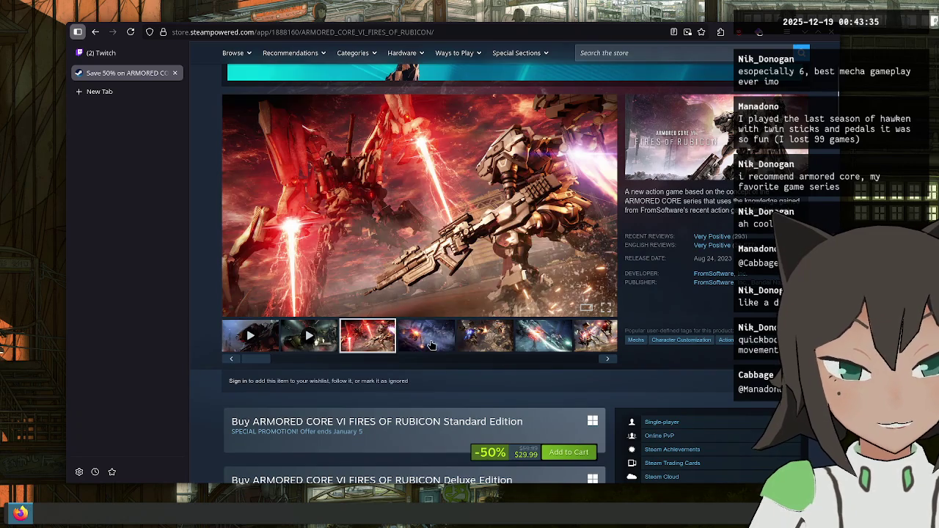
{"action": "left_click", "coordinate": [432, 345]}
{"action": "left_click", "coordinate": [536, 342]}
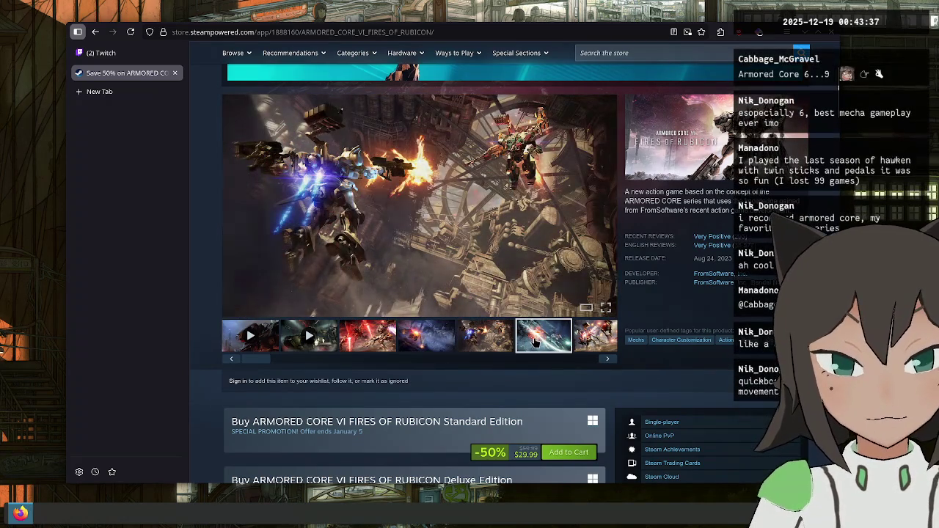
{"action": "left_click", "coordinate": [608, 359]}
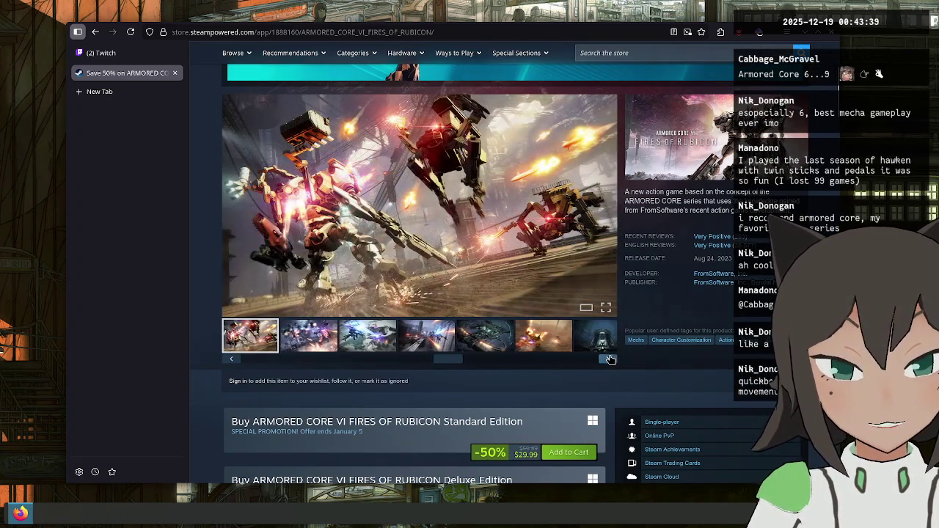
{"action": "left_click", "coordinate": [313, 345]}
{"action": "left_click", "coordinate": [433, 340]}
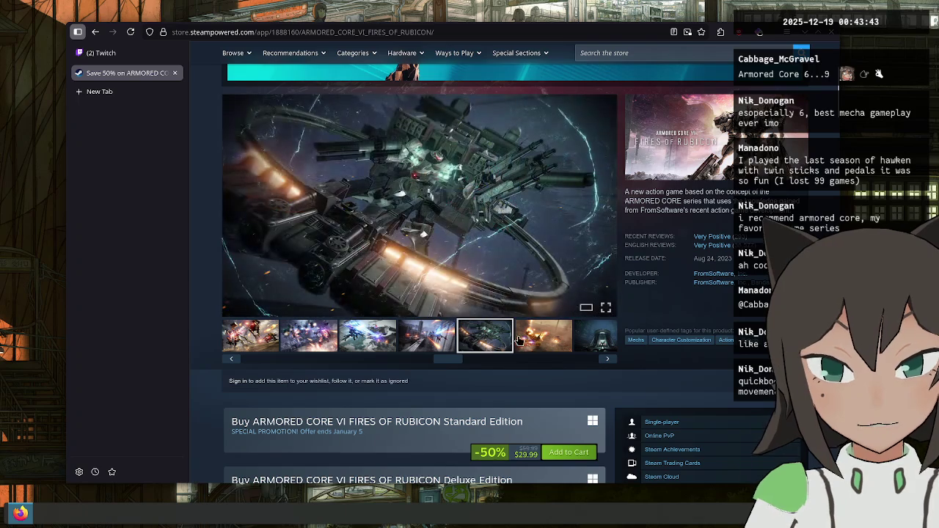
{"action": "left_click", "coordinate": [543, 338]}
- Play a trailer muted from about 1:08, then return to the Twitch stream manager
{"action": "left_click", "coordinate": [433, 350]}
{"action": "left_click", "coordinate": [467, 345]}
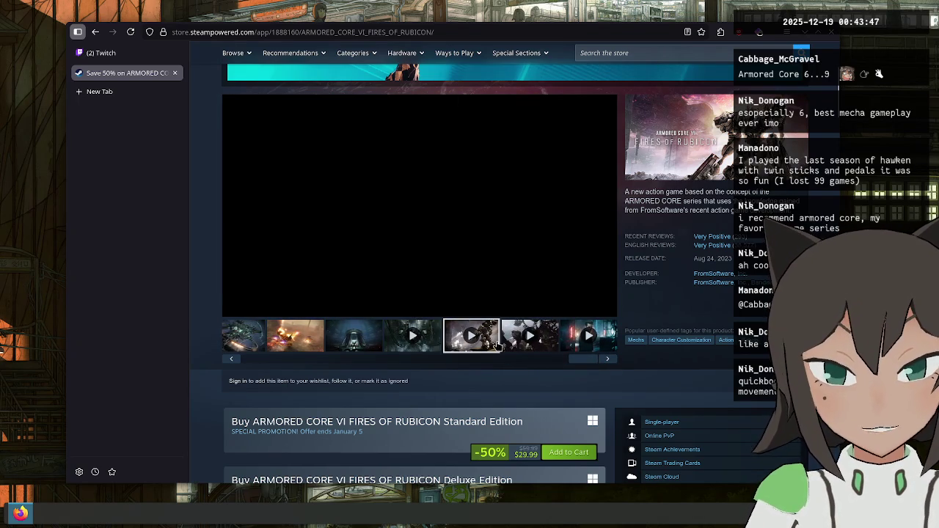
{"action": "left_click", "coordinate": [375, 295]}
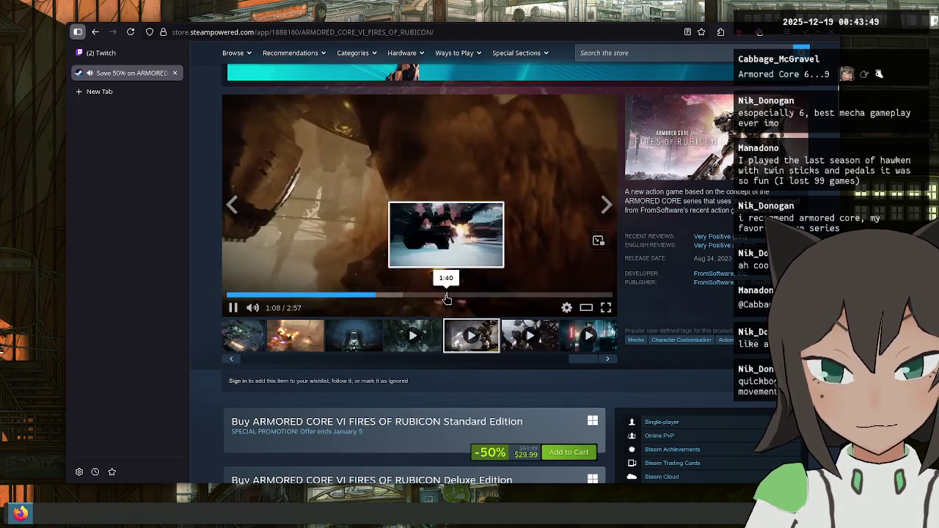
{"action": "left_click", "coordinate": [257, 307]}
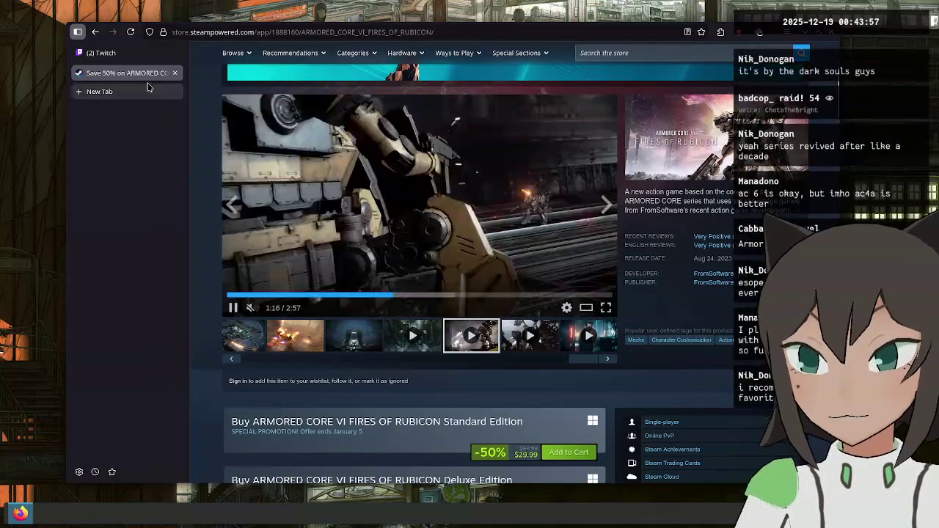
{"action": "left_click", "coordinate": [143, 57]}
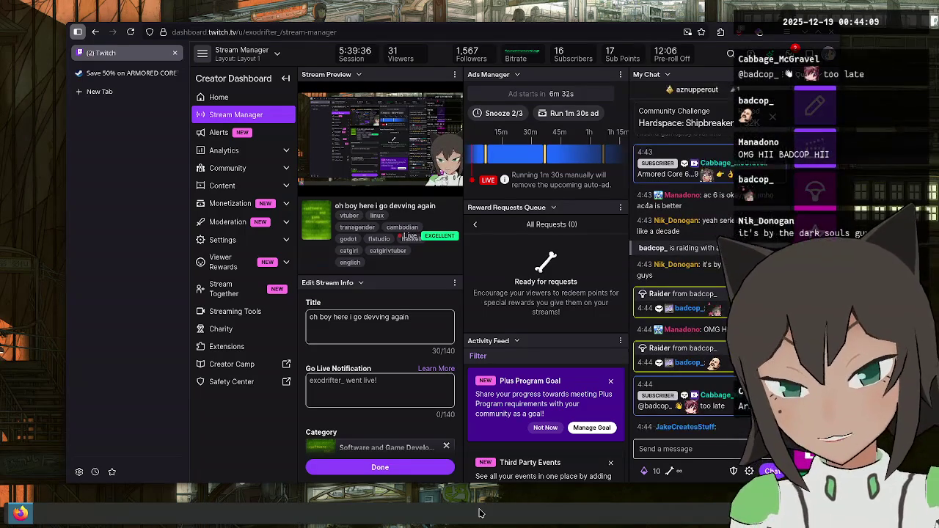
- Launch Godot Engine from KRunner by searching 'godot' after abandoning a first search
{"action": "key", "text": "alt+space"}
{"action": "type", "text": "sne"}
{"action": "key", "text": "Down"}
{"action": "key", "text": "Down"}
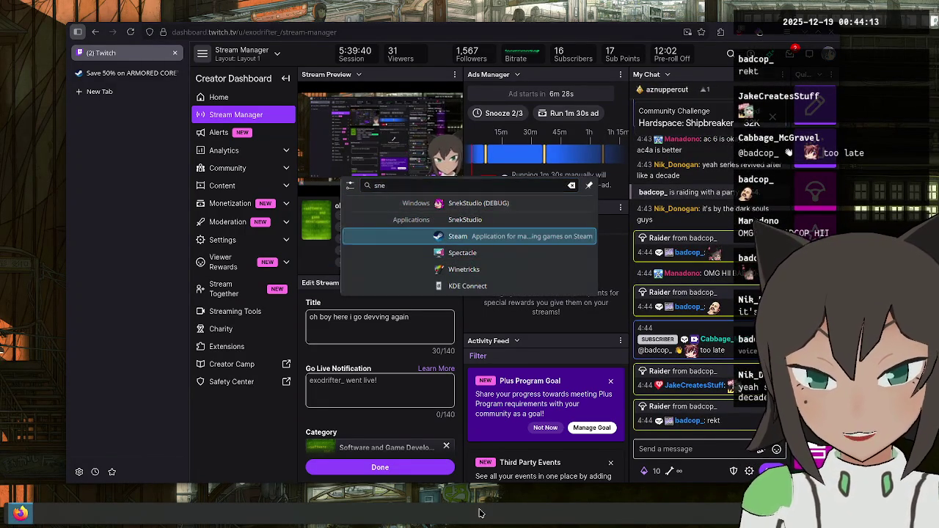
{"action": "key", "text": "Escape"}
{"action": "key", "text": "alt+space"}
{"action": "type", "text": "godot"}
{"action": "key", "text": "Return"}
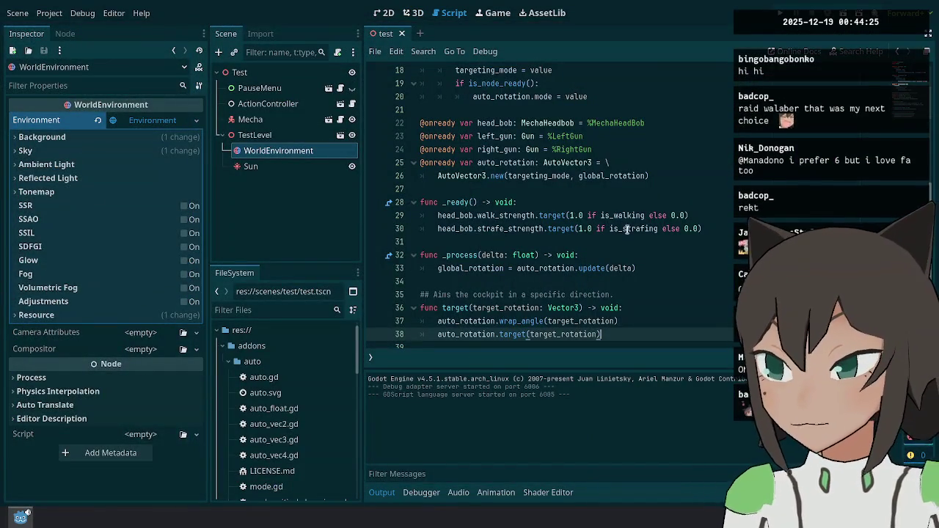
- Run the test scene, pause it, hide docks and output panel, then resume play
{"action": "left_click_drag", "start_coordinate": [518, 202], "coordinate": [683, 209]}
{"action": "left_click", "coordinate": [780, 12]}
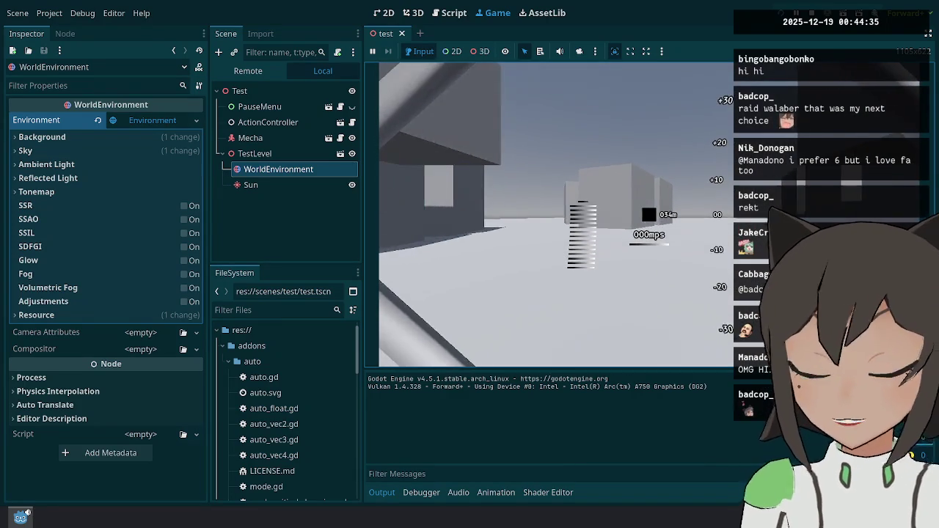
{"action": "key", "text": "Escape"}
{"action": "key", "text": "ctrl+shift+F11"}
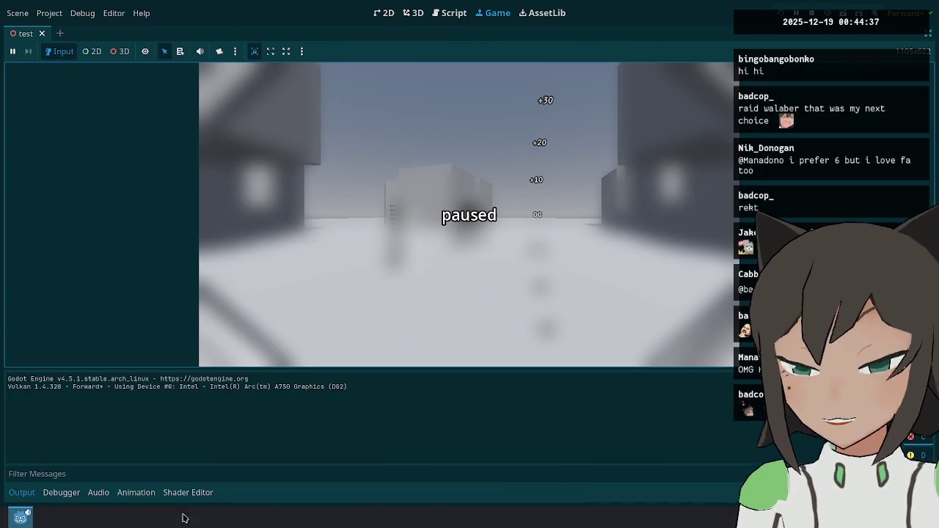
{"action": "left_click", "coordinate": [22, 492]}
{"action": "left_click", "coordinate": [416, 282]}
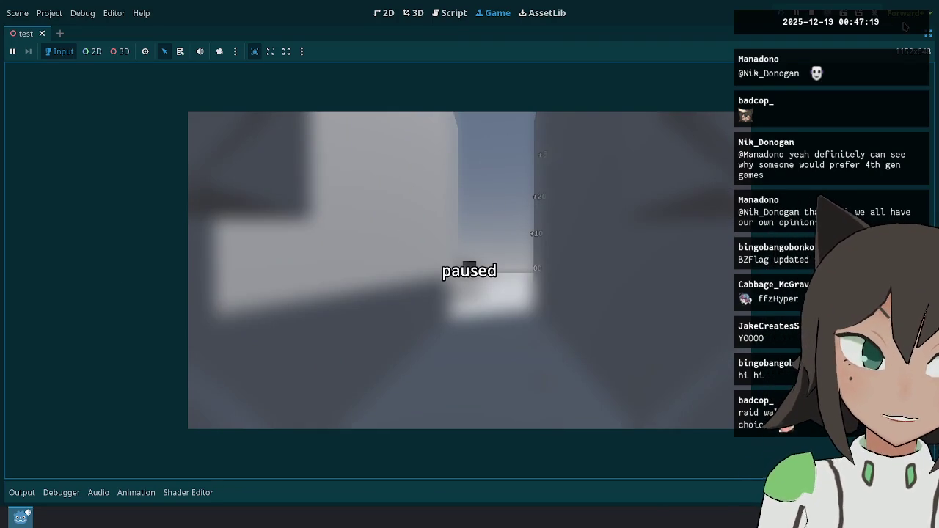
- Bring back the editor docks and stop the running test scene
{"action": "left_click", "coordinate": [928, 35]}
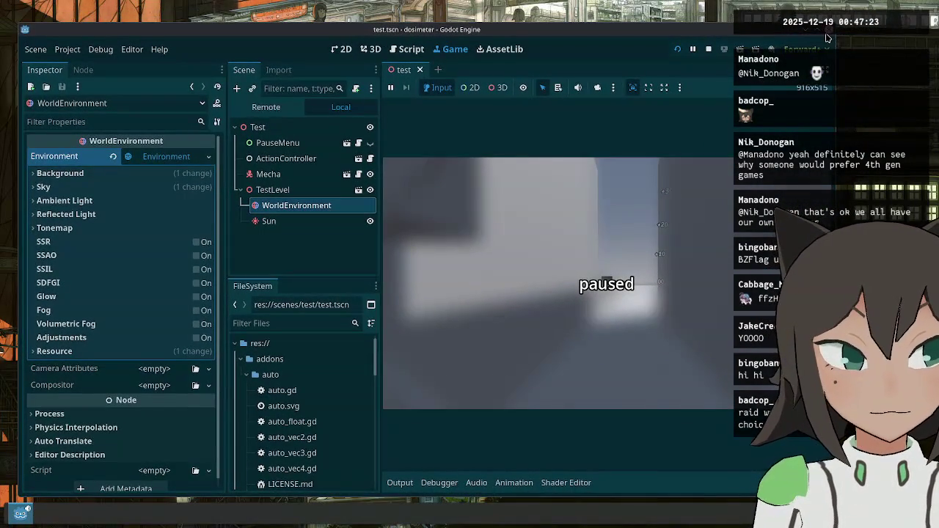
{"action": "left_click", "coordinate": [408, 287]}
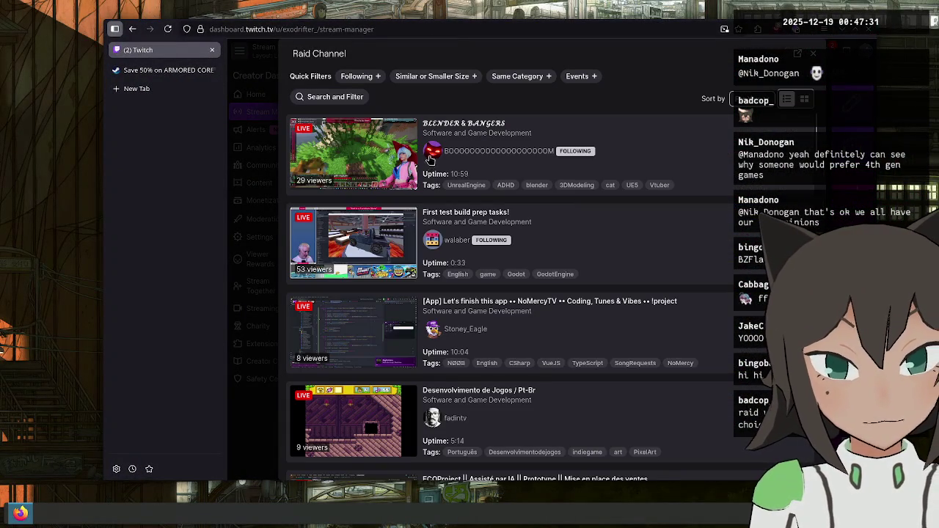
- Open the Stream Preview for the 'First test build prep tasks!' stream
{"action": "left_click", "coordinate": [578, 230]}
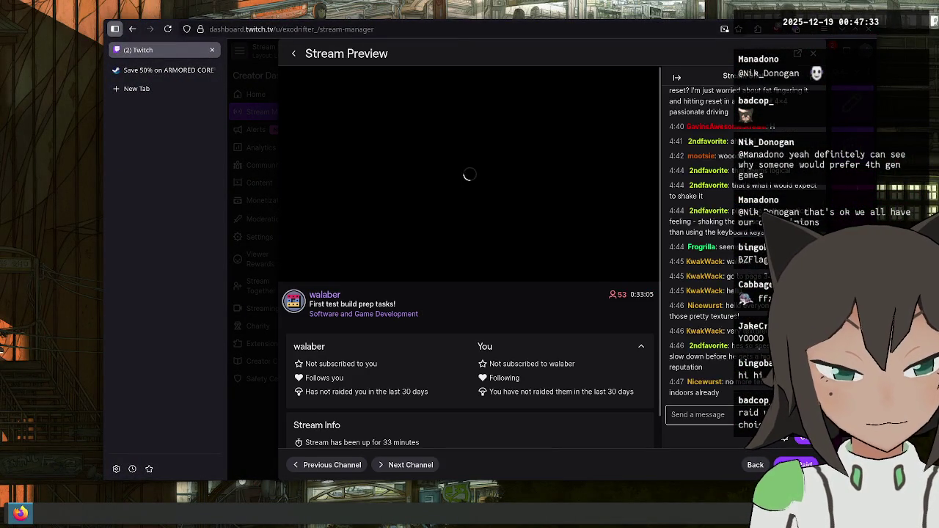